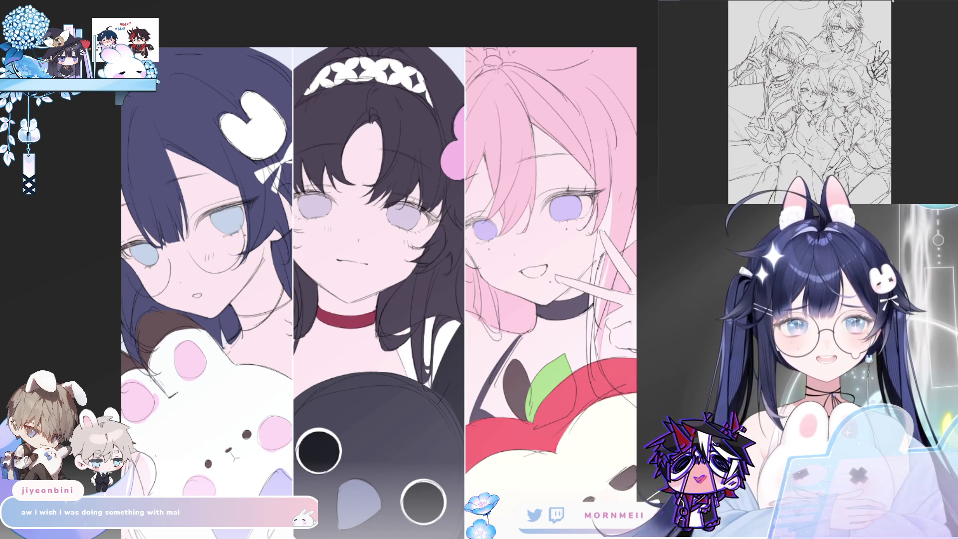
{"action": "scroll", "coordinate": [797, 103], "scroll_direction": "up", "scroll_amount": 3}
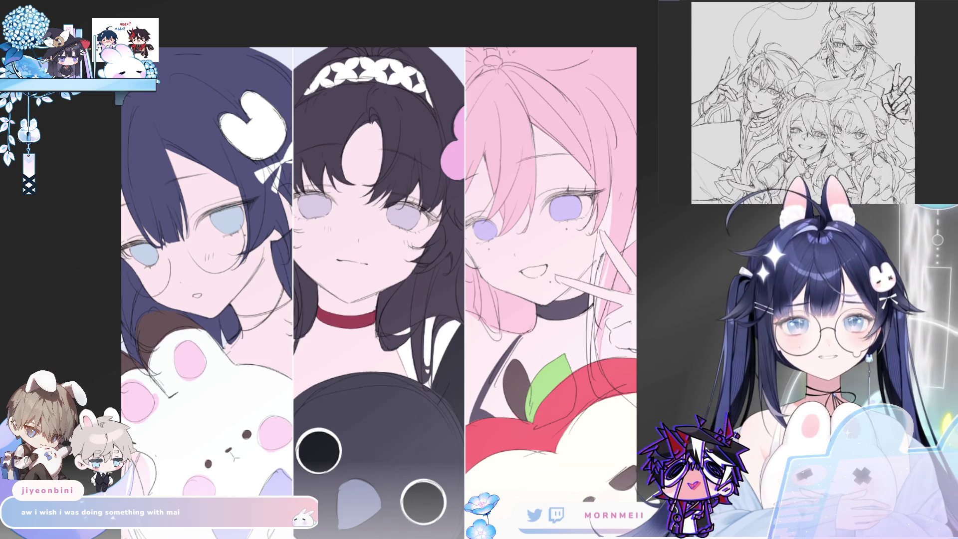
{"action": "scroll", "coordinate": [816, 105], "scroll_direction": "down", "scroll_amount": 2}
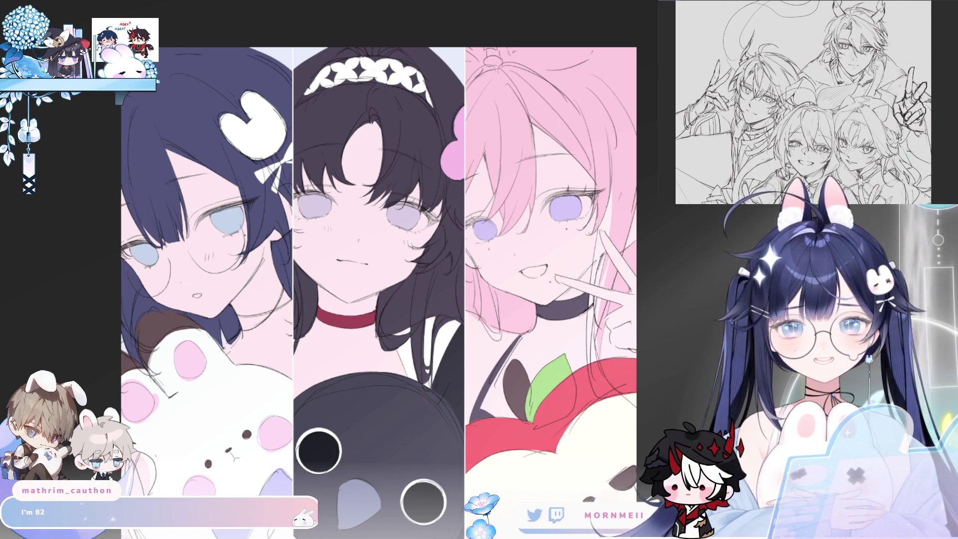
{"action": "scroll", "coordinate": [815, 103], "scroll_direction": "up", "scroll_amount": 2}
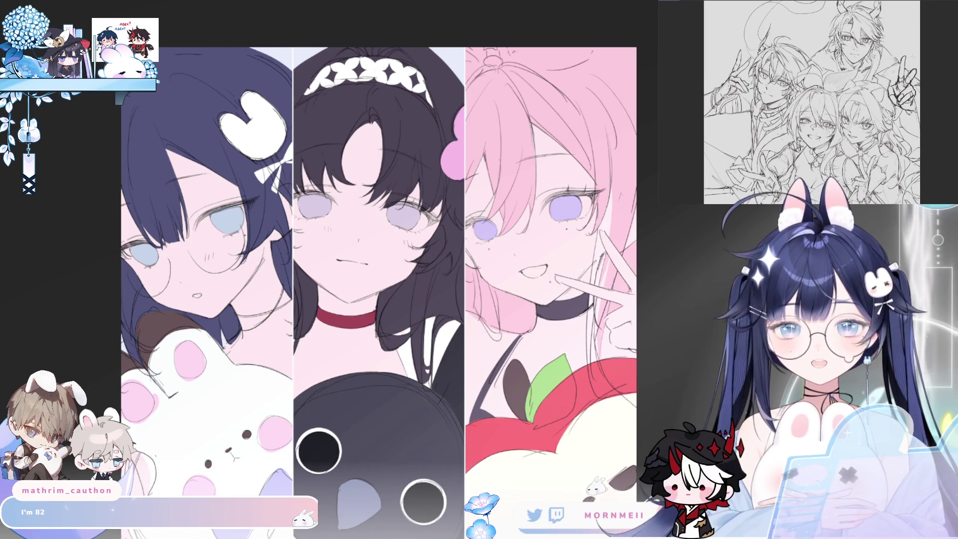